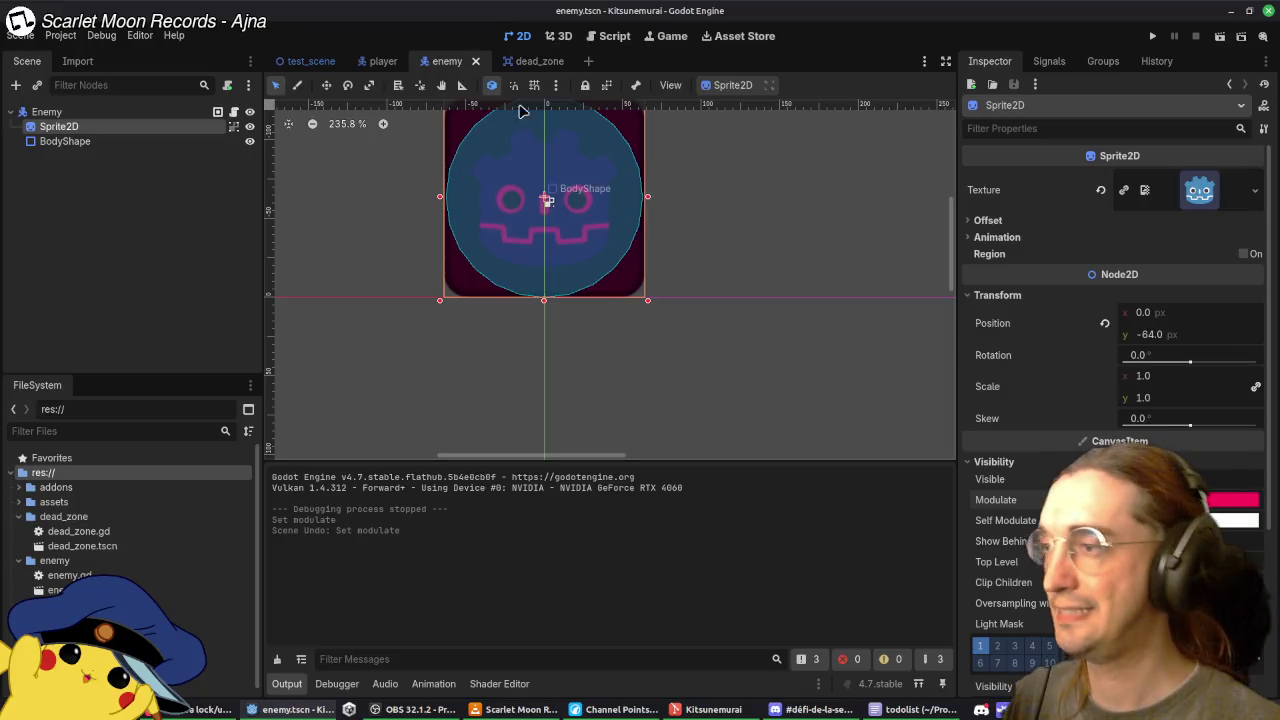
Open test_scene, select the Chest node and frame it in the 2D view.
left_click(383, 61)
left_click(311, 61)
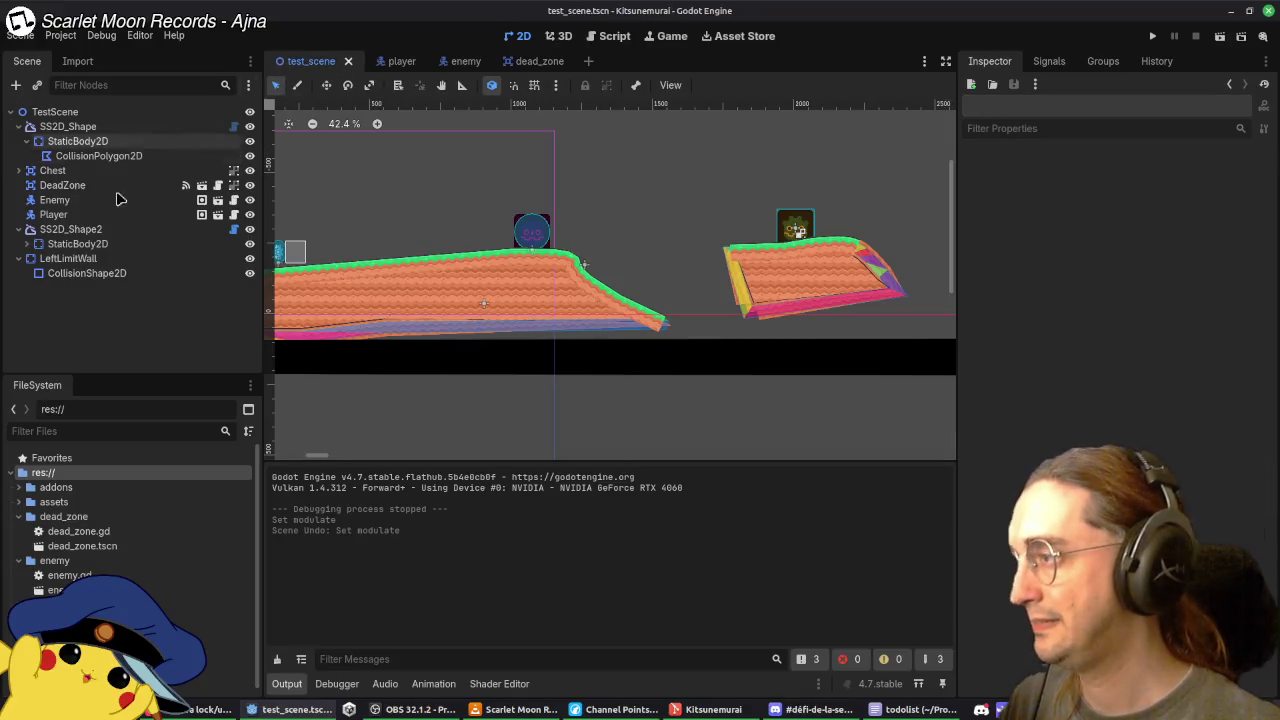
left_click(52, 170)
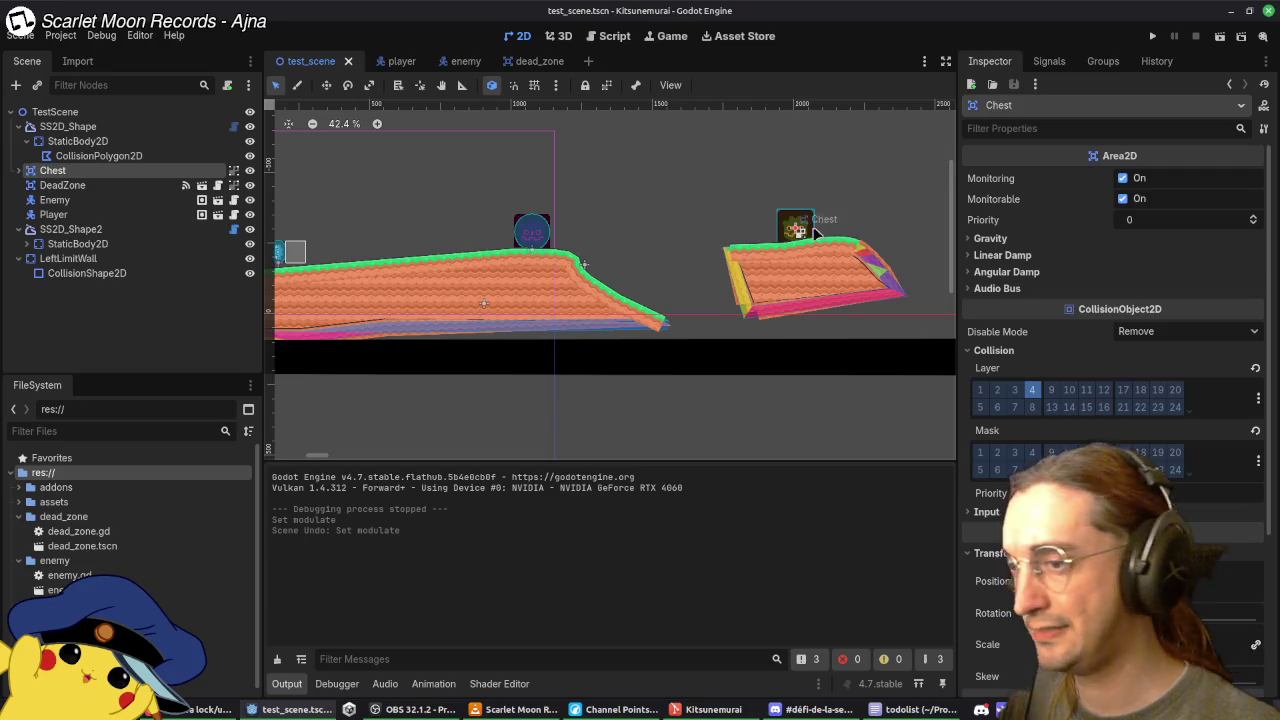
key("f")
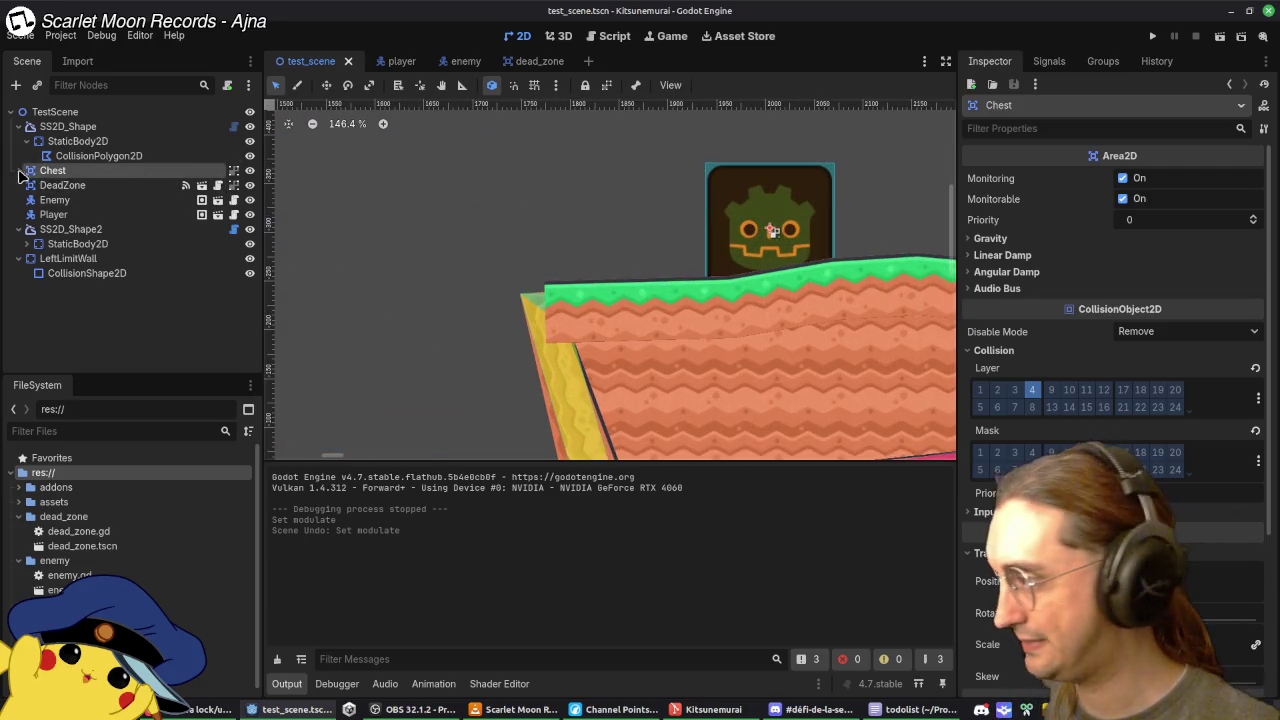
Check the Chest Sprite2D's Modulate by resetting it, then undo to keep the orange tint.
left_click(23, 170)
left_click(66, 200)
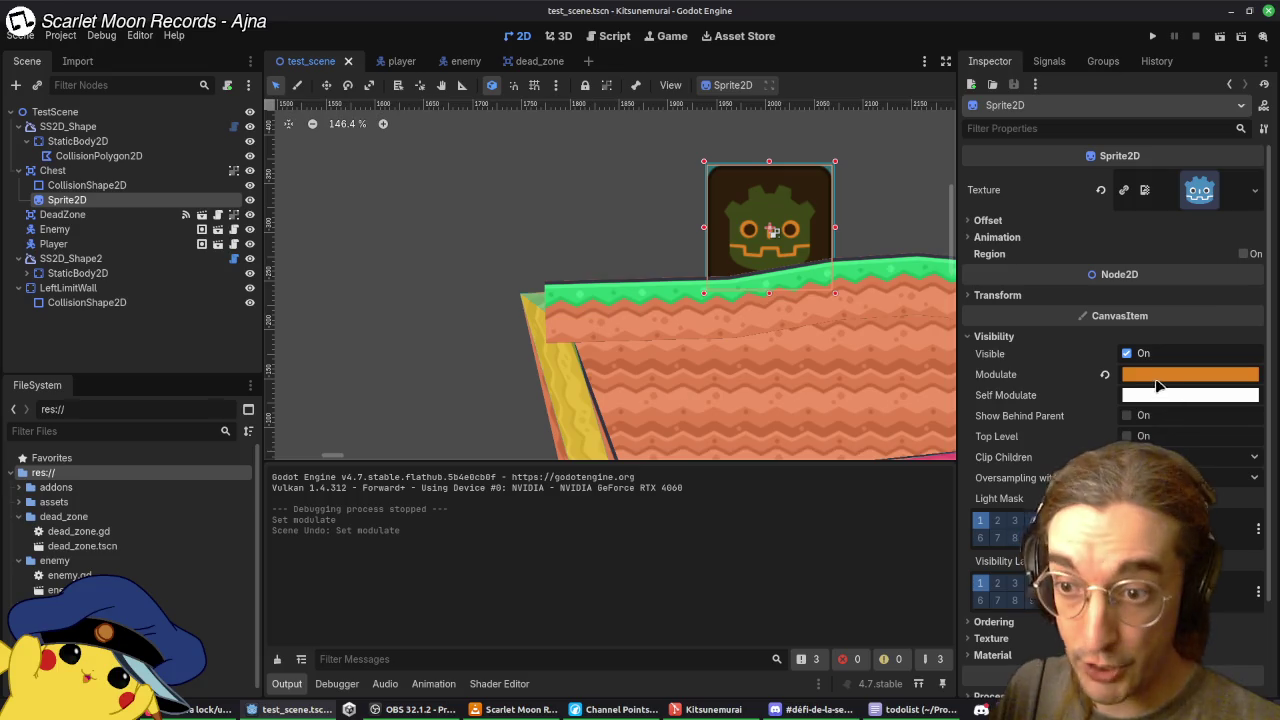
left_click(1104, 374)
key("ctrl+s")
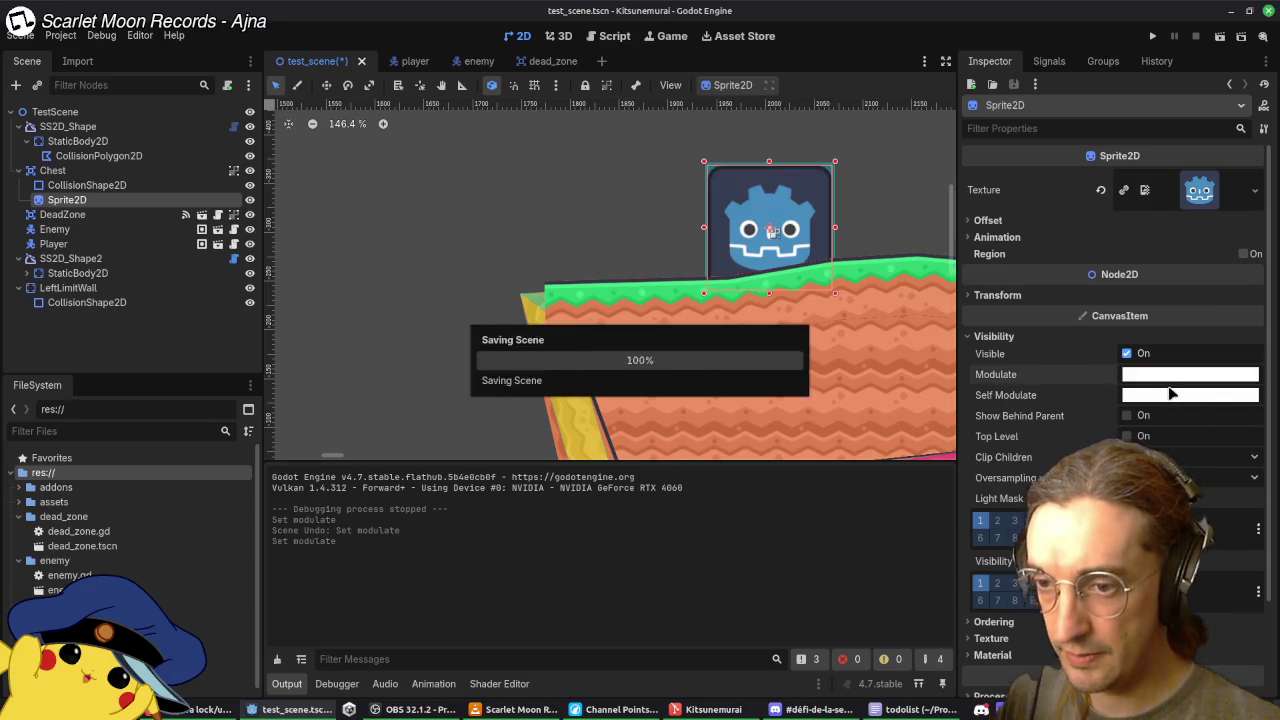
key("ctrl+z")
key("ctrl+s")
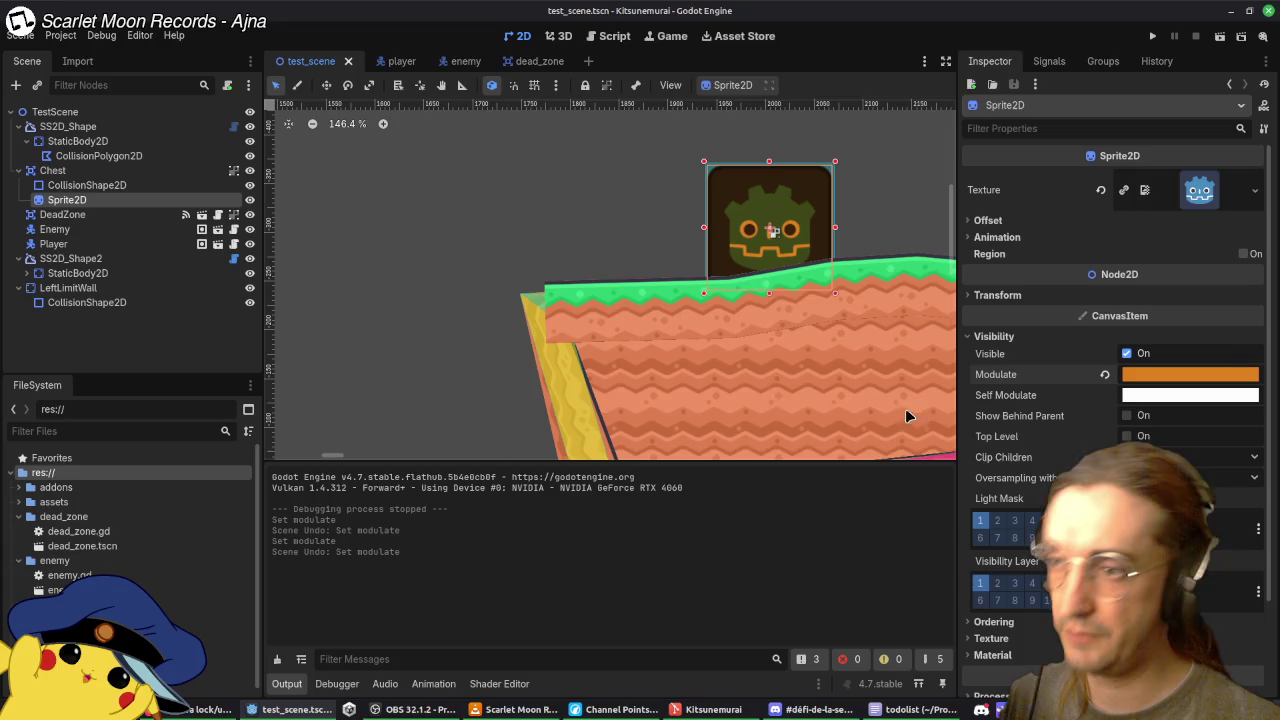
Drag the Chest right along the second platform to (2096, -330) and recentre the view.
left_click(798, 230)
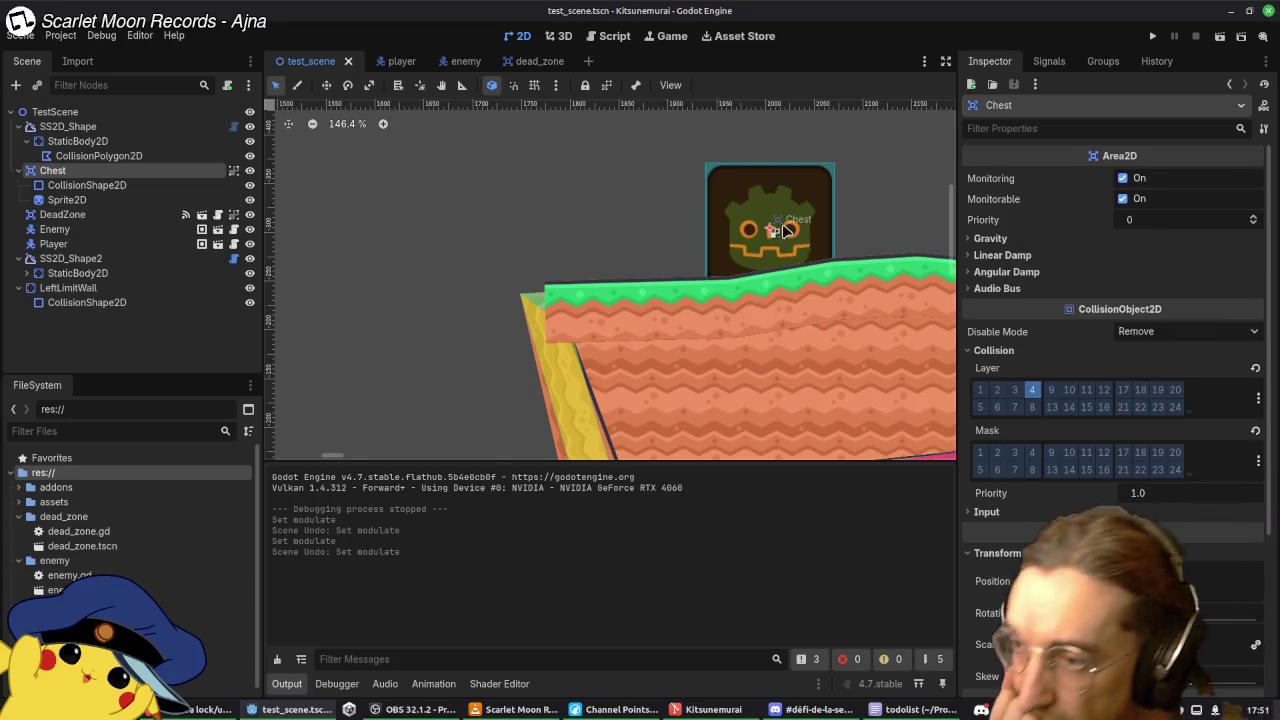
left_click_drag(798, 230, 888, 205)
left_click_drag(895, 292, 689, 322)
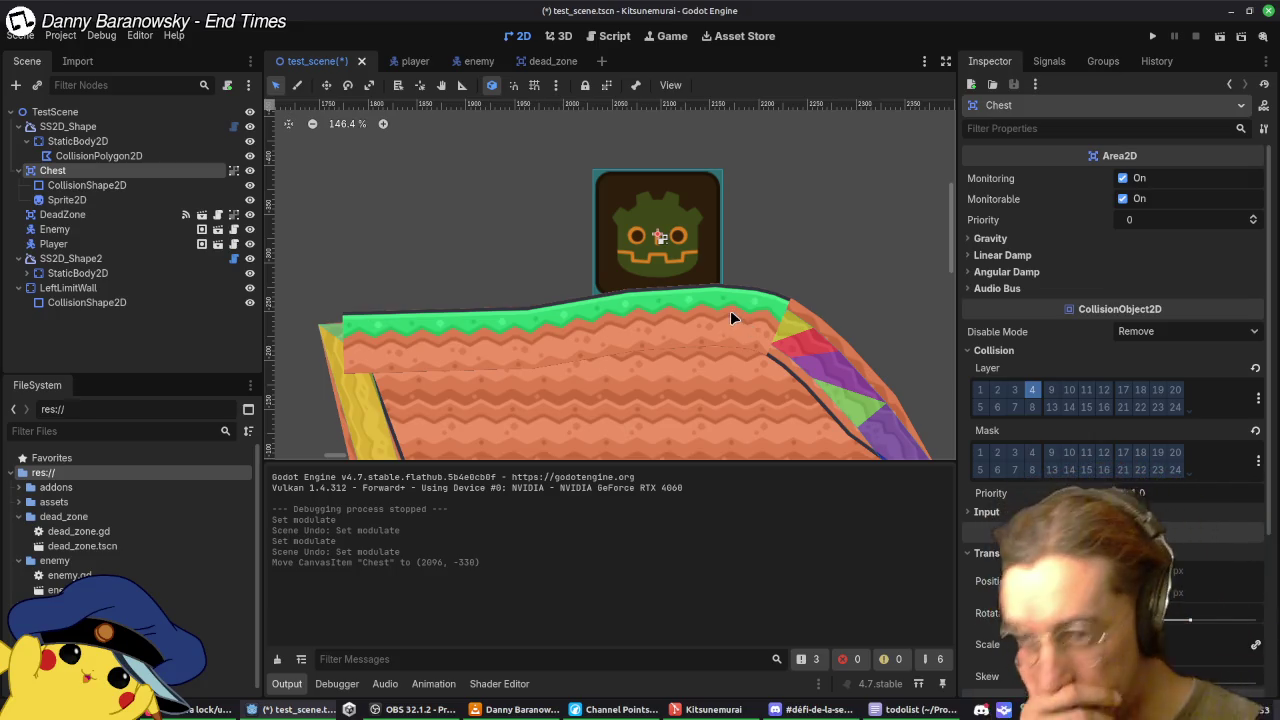
Save test_scene.tscn with the Chest at (2096, -330).
key("ctrl+s")
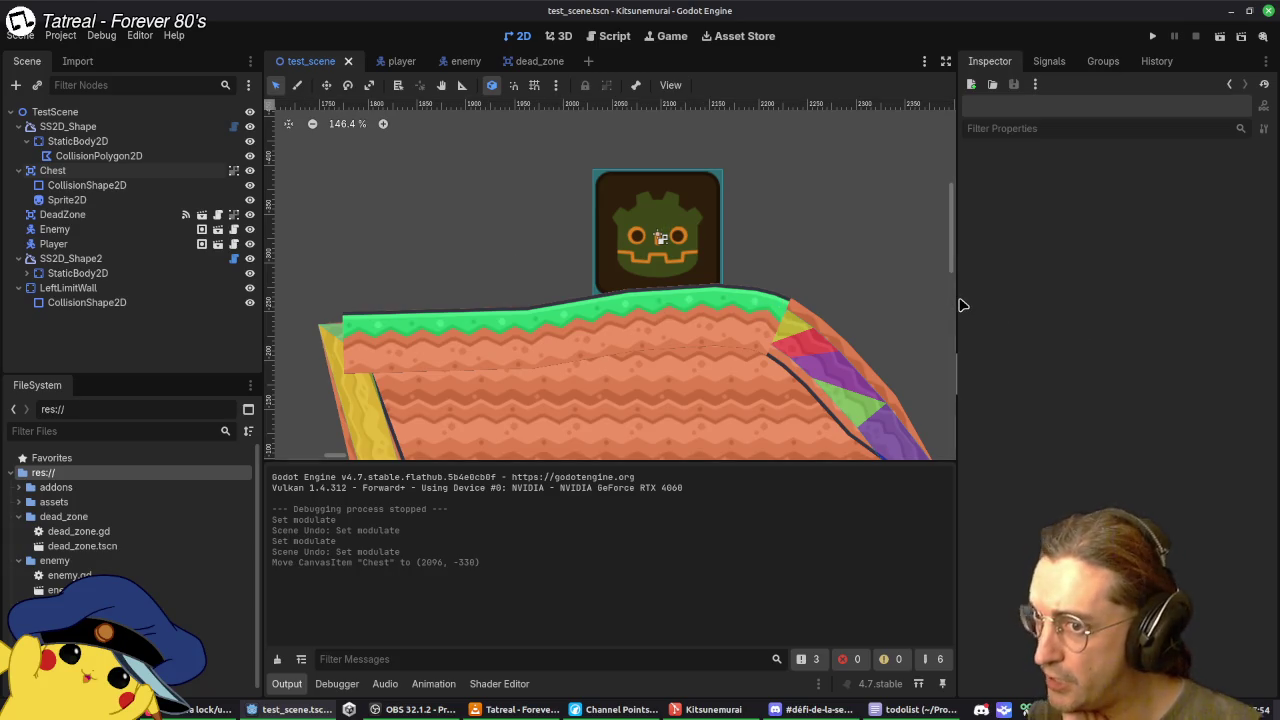
Widen the 2D viewport slightly, then look through the History, Groups, Signals and Inspector docks.
left_click_drag(960, 305, 1013, 305)
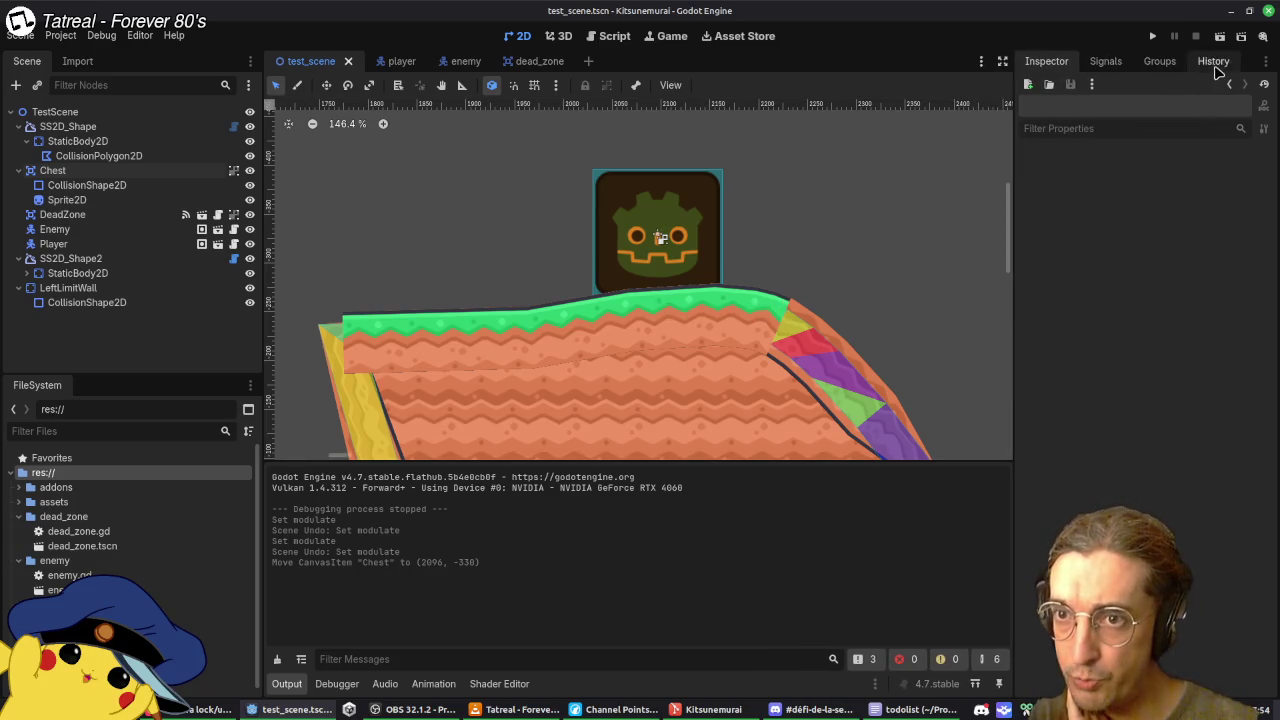
left_click(1213, 61)
left_click(1056, 66)
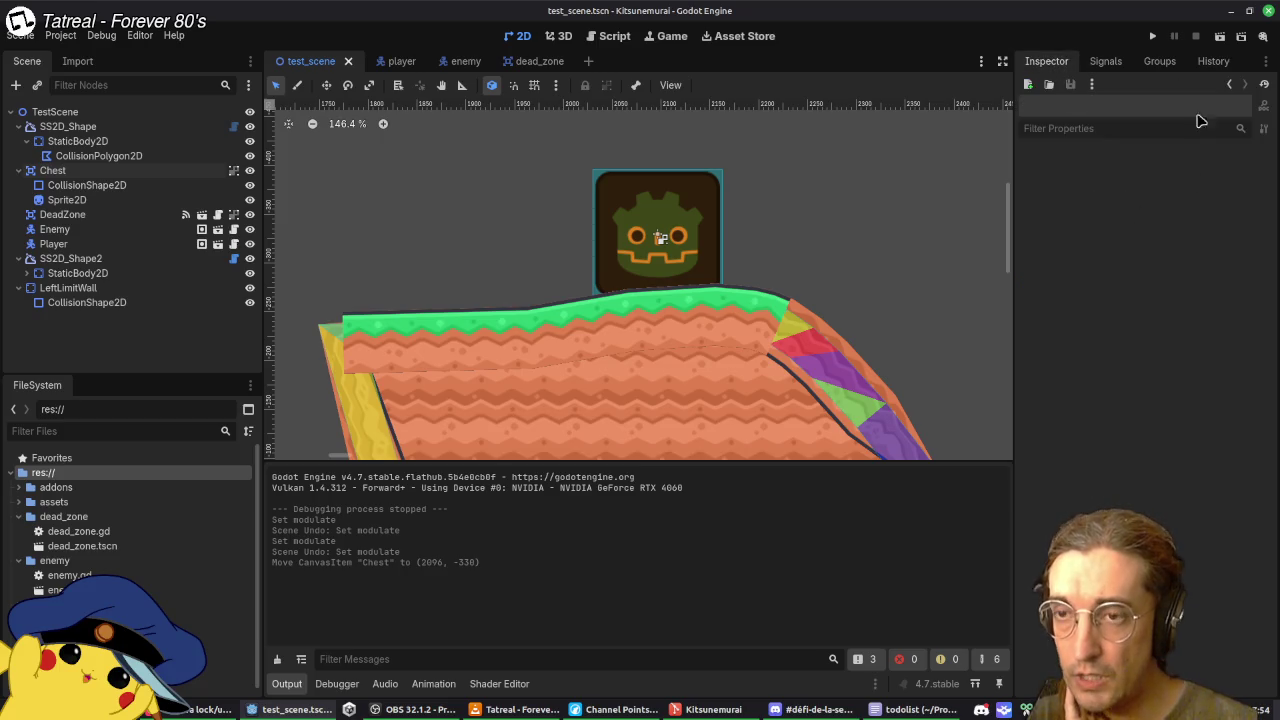
left_click(1177, 67)
left_click(1105, 62)
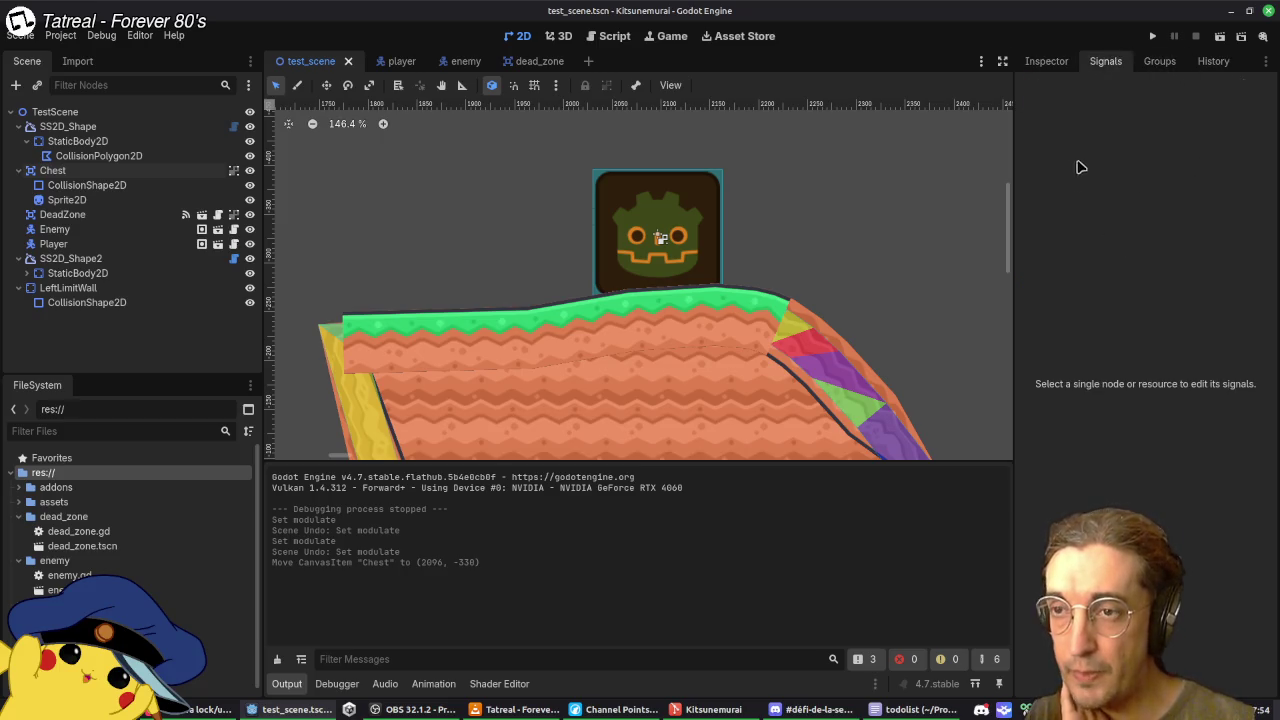
left_click(1047, 70)
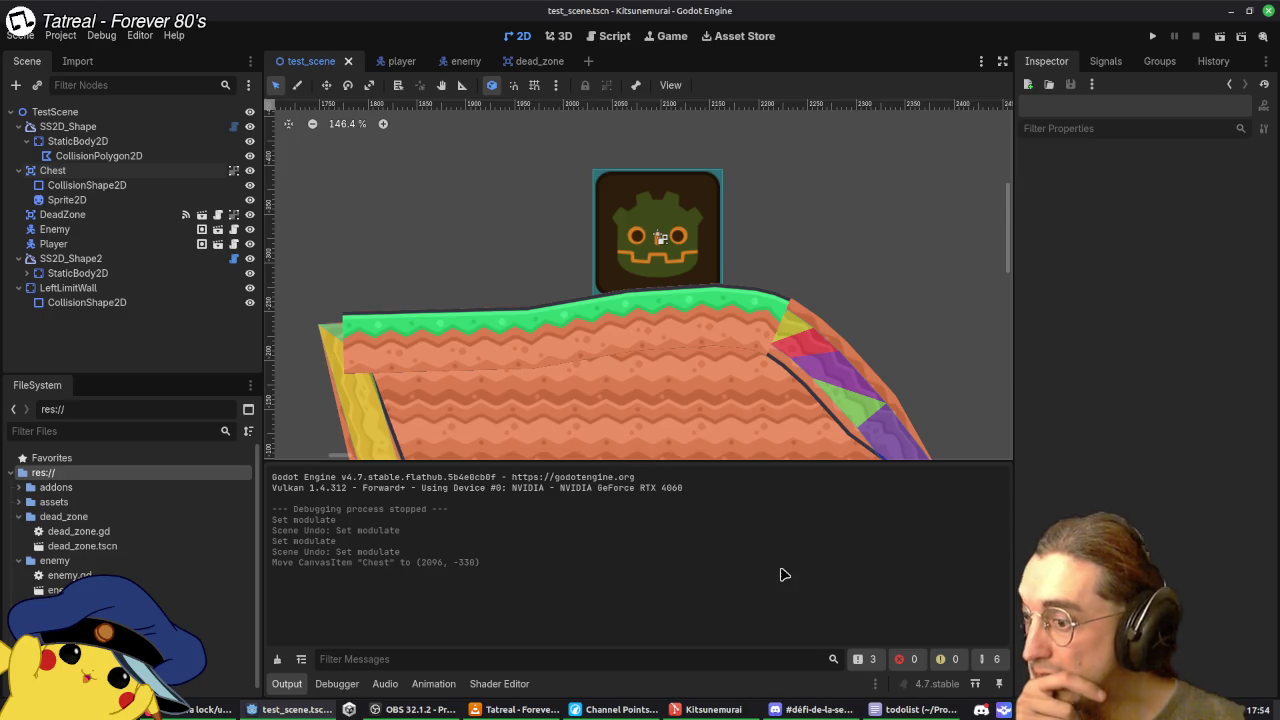
left_click(916, 710)
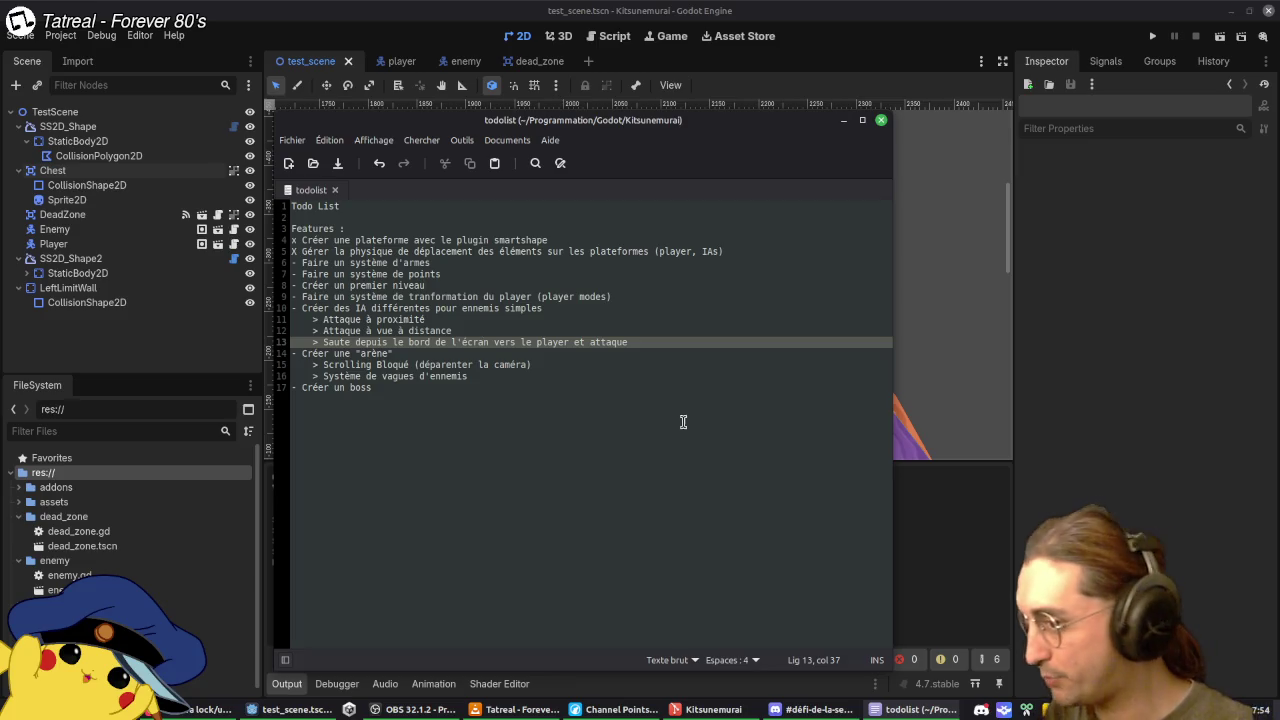
left_click_drag(705, 128, 776, 120)
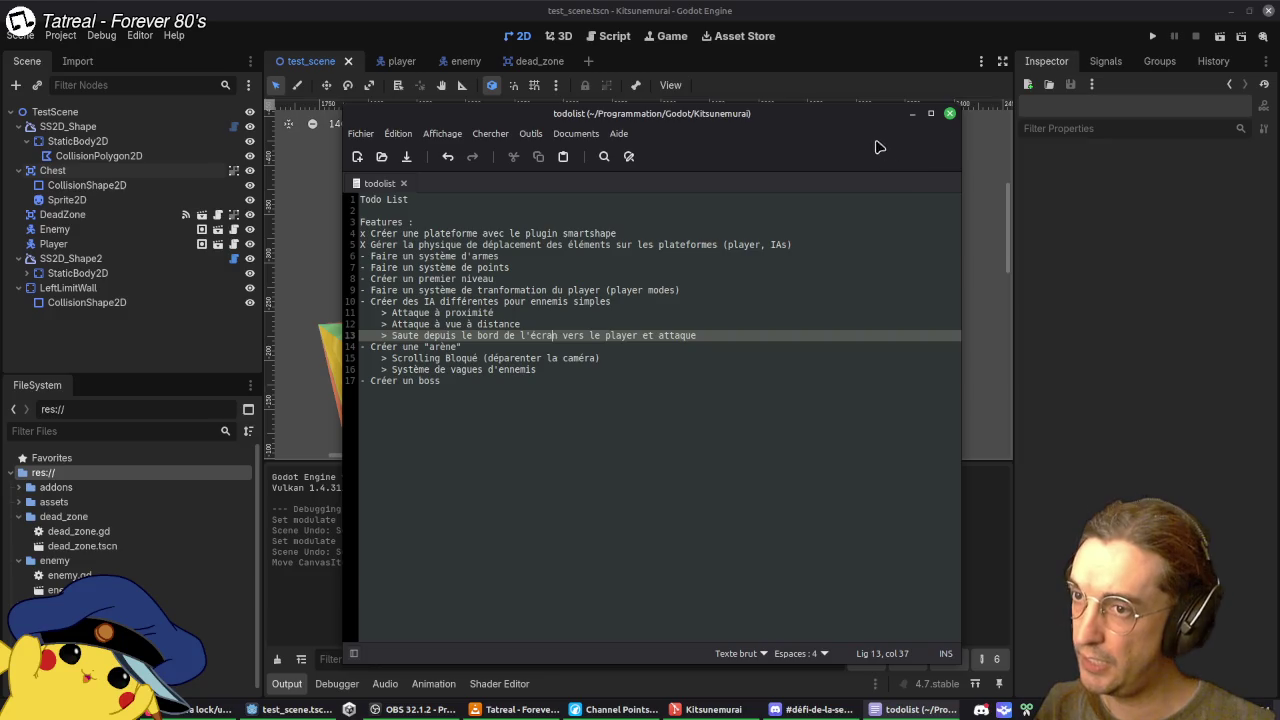
mouse_move(866, 124)
left_mouse_down()
mouse_move(878, 138)
mouse_move(866, 128)
mouse_move(858, 180)
mouse_move(877, 173)
left_mouse_up()
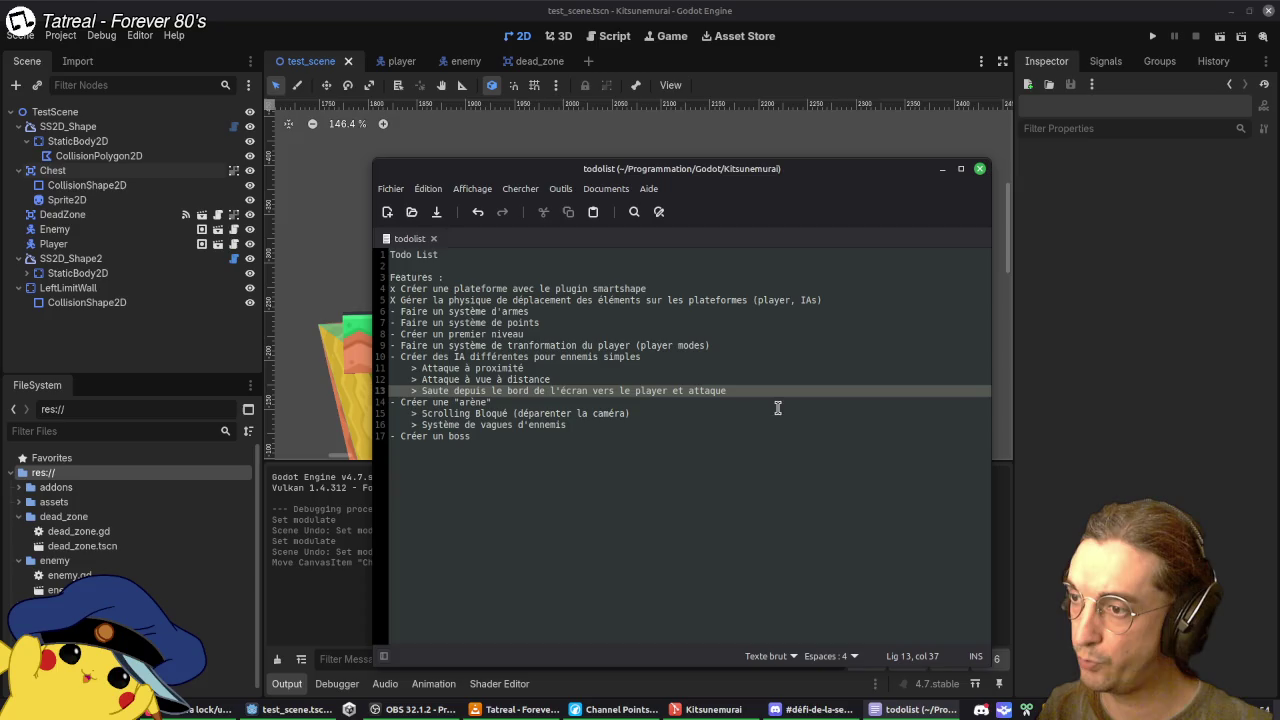
left_click(568, 323)
left_click(750, 485)
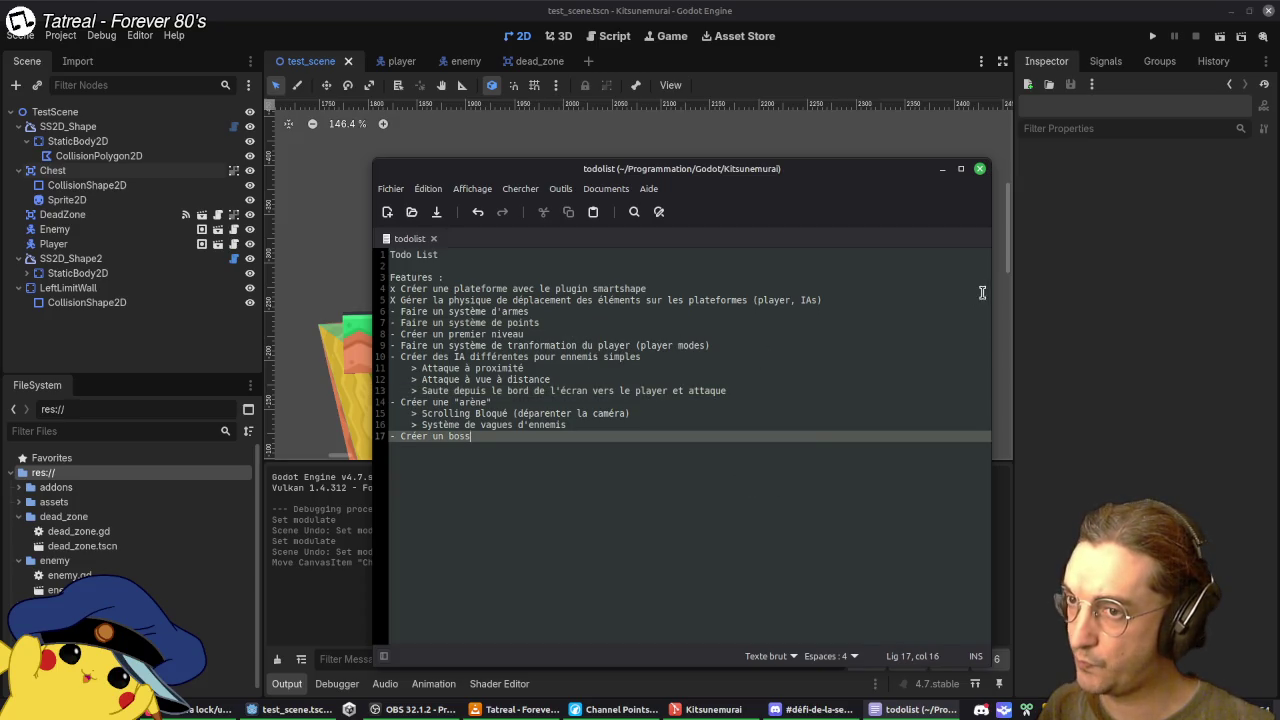
left_click(980, 169)
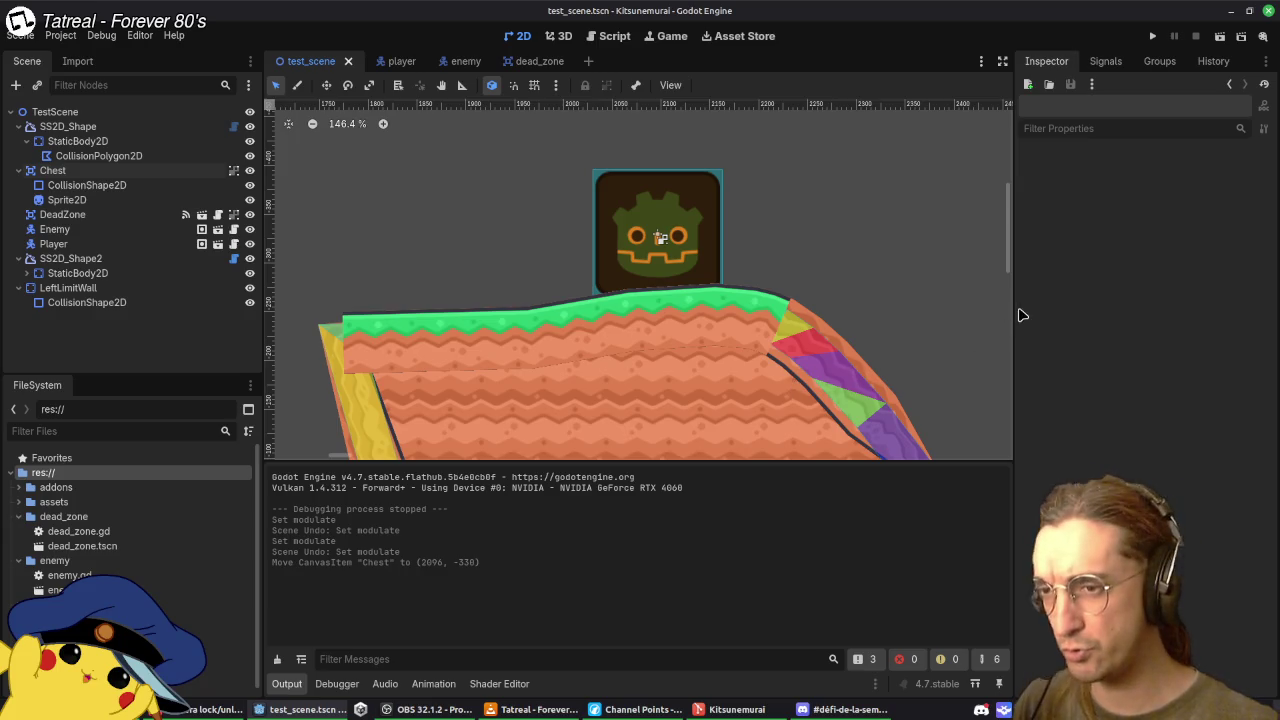
Zoom the 2D viewport out to show both platforms with the Chest on the second.
scroll(820, 295, "down", 15)
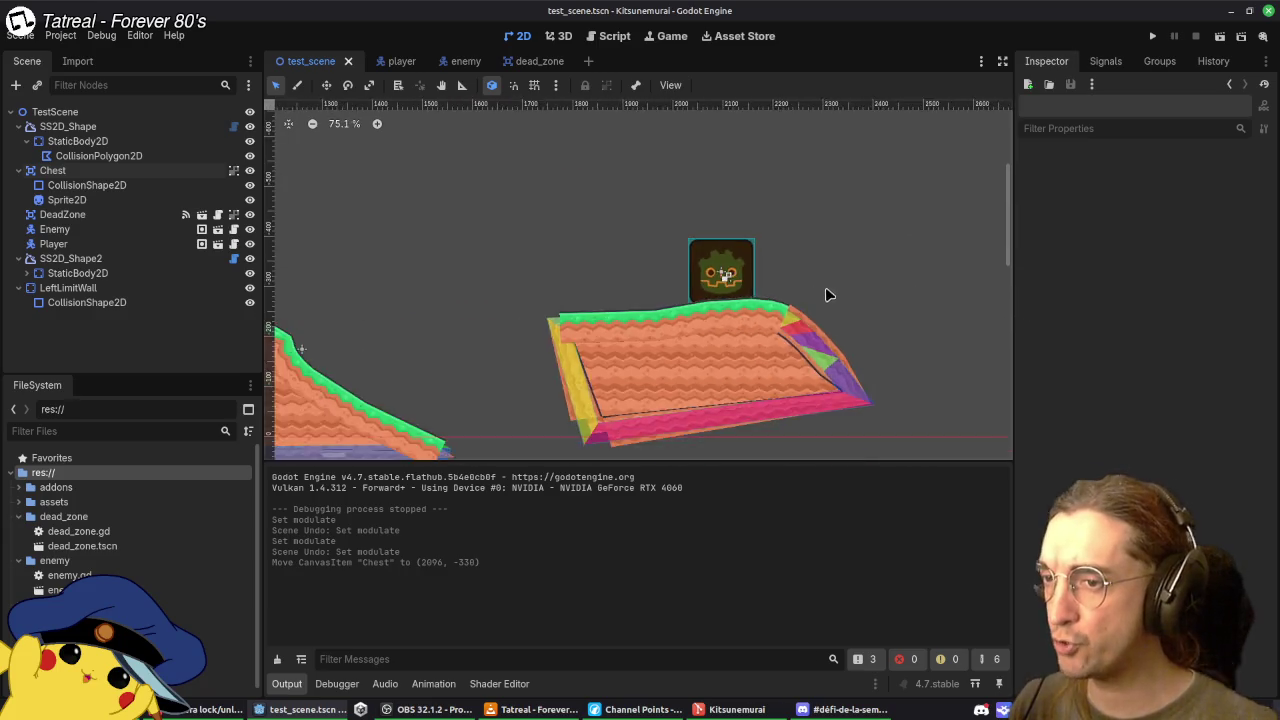
scroll(755, 289, "up", 3)
scroll(740, 318, "down", 4)
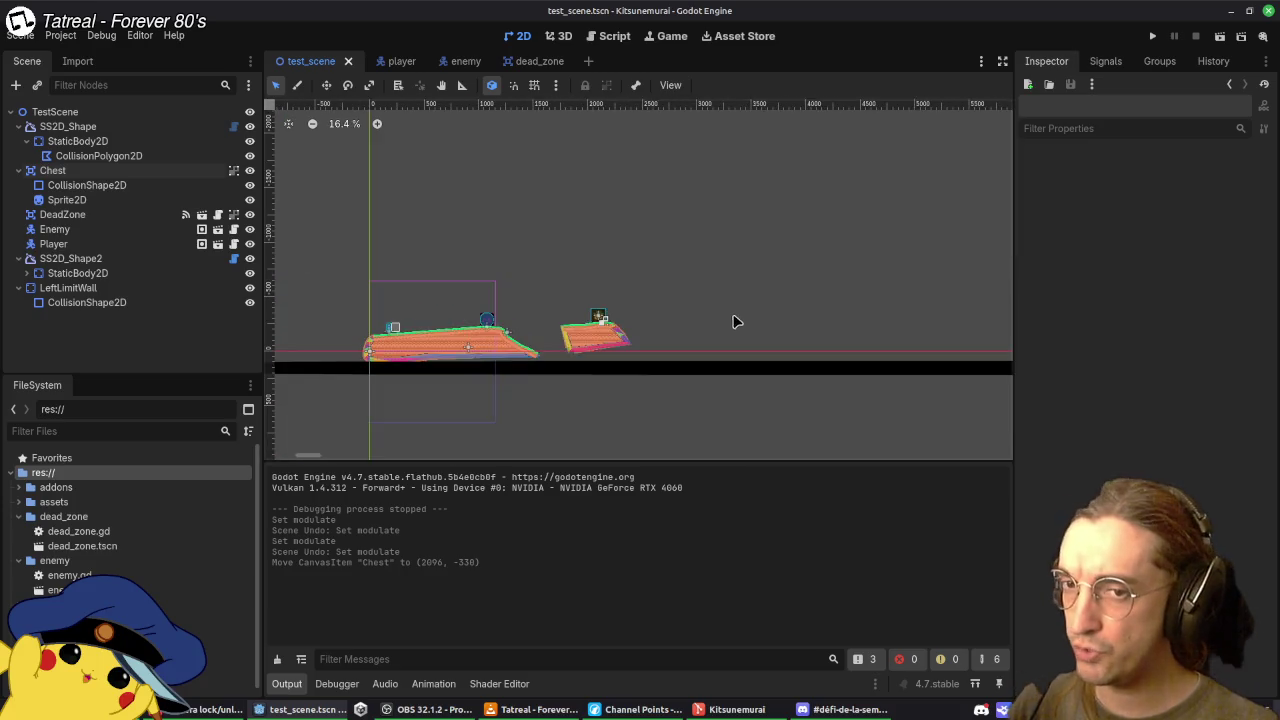
scroll(831, 294, "up", 3)
scroll(720, 306, "down", 2)
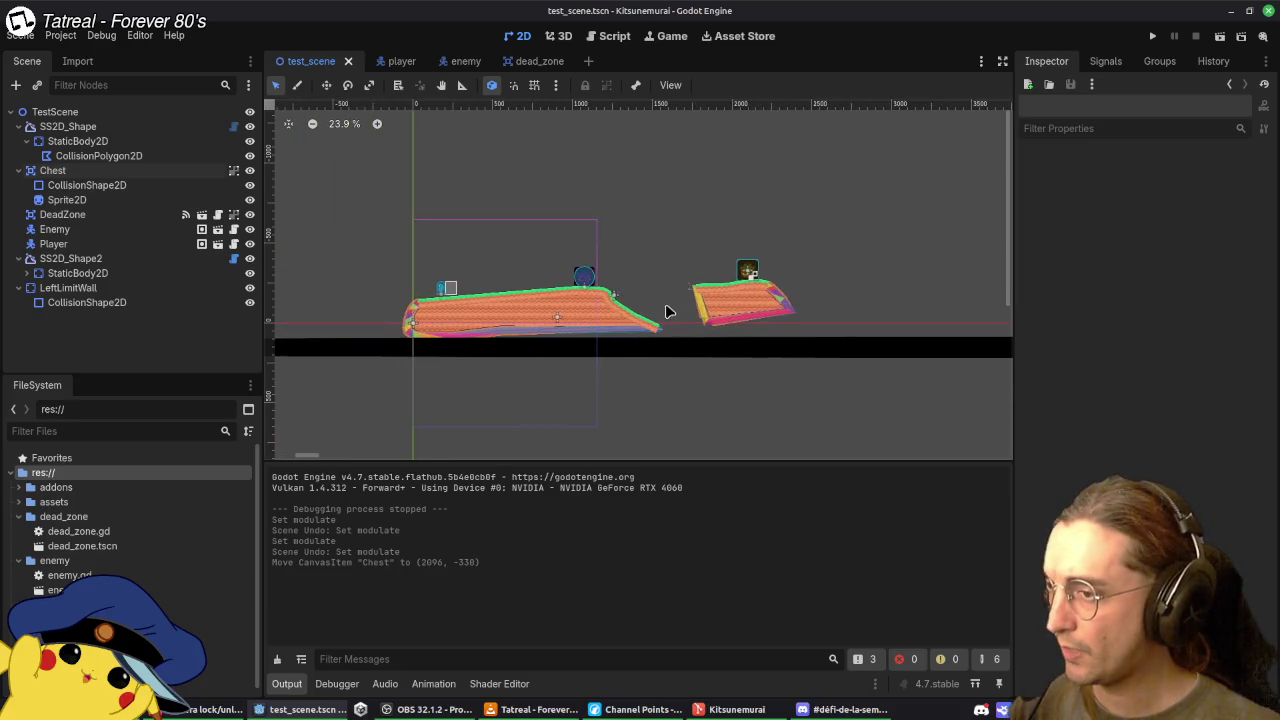
scroll(800, 290, "down", 3)
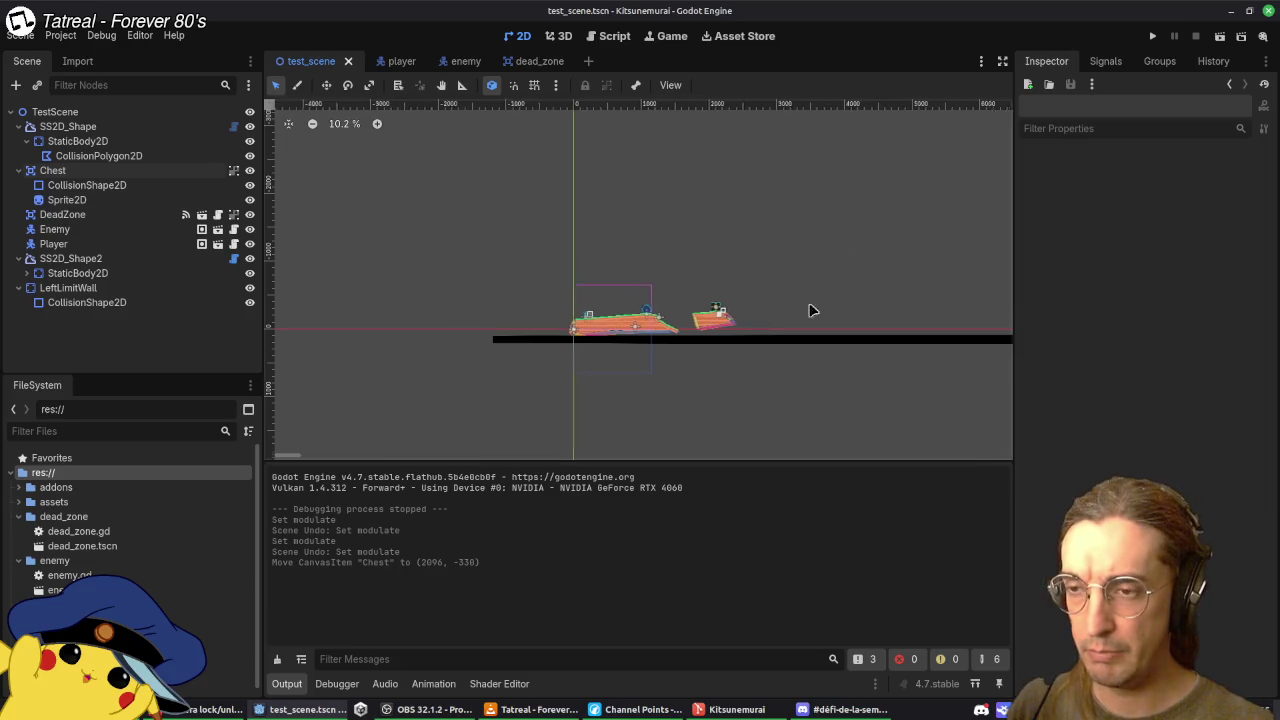
scroll(760, 330, "up", 3)
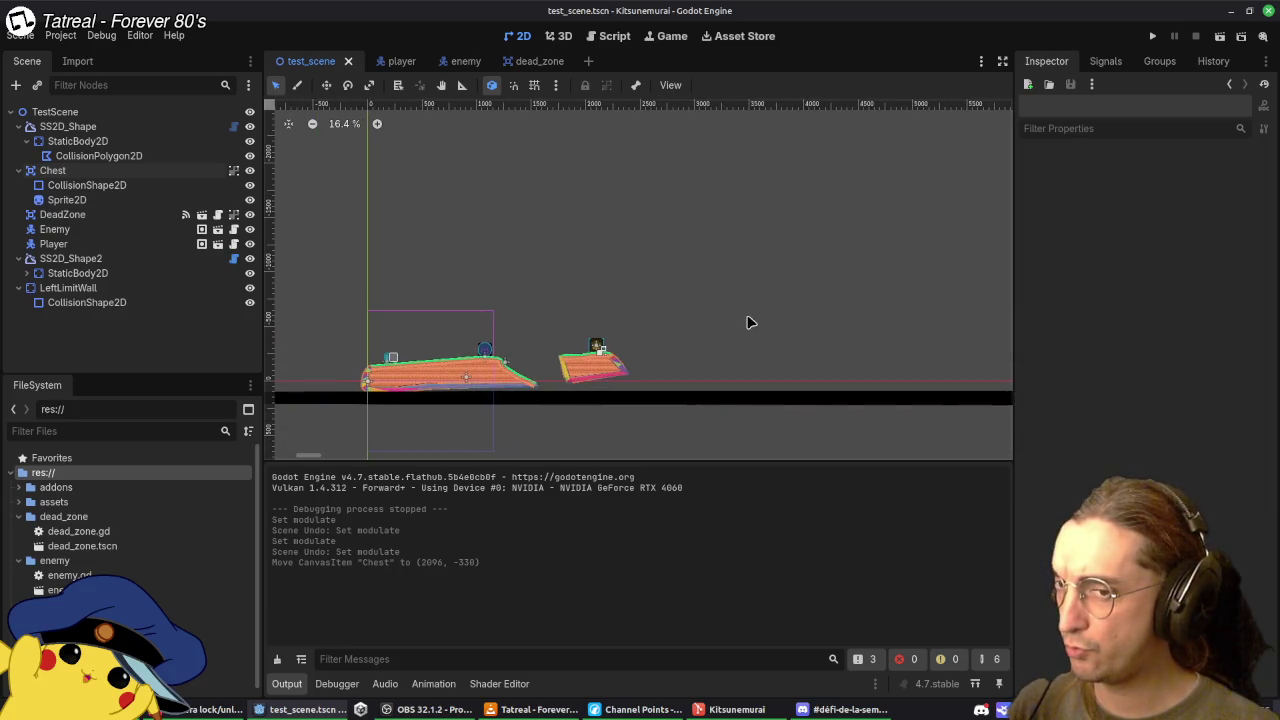